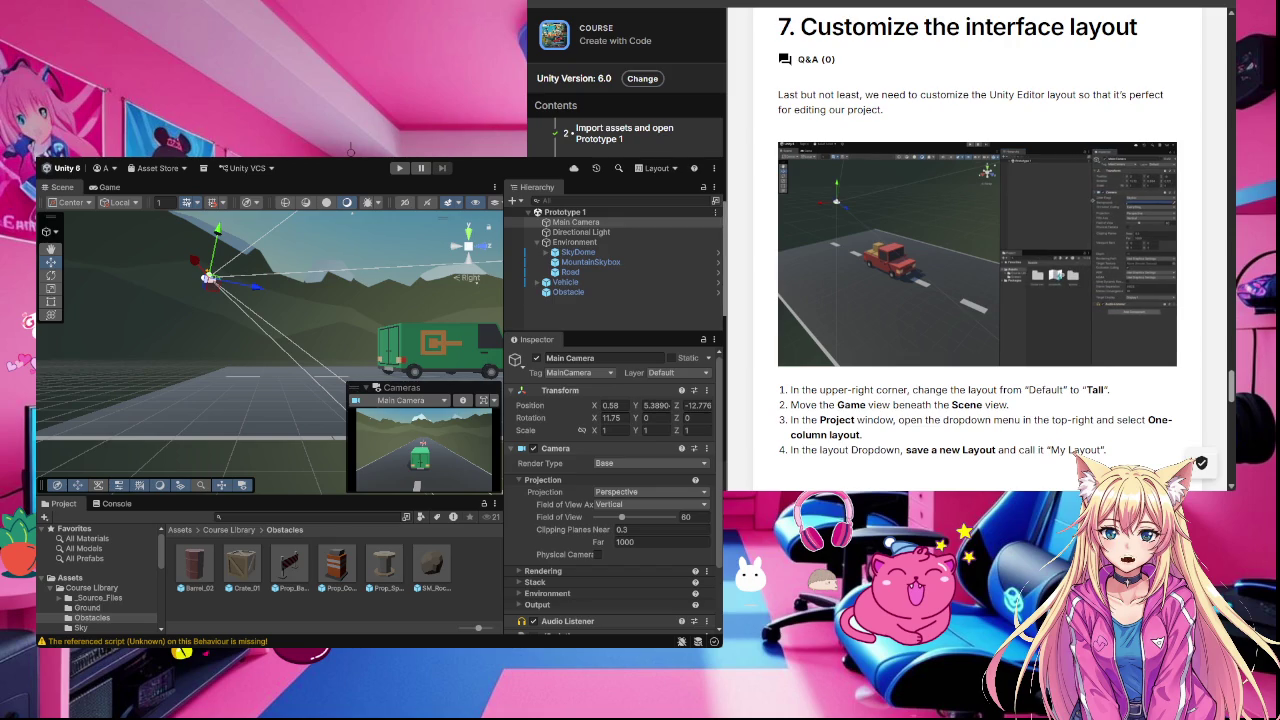
Step: Widen the Scene view toward the Hierarchy and shrink the Project window's folder tree column
drag(504, 340, 538, 340)
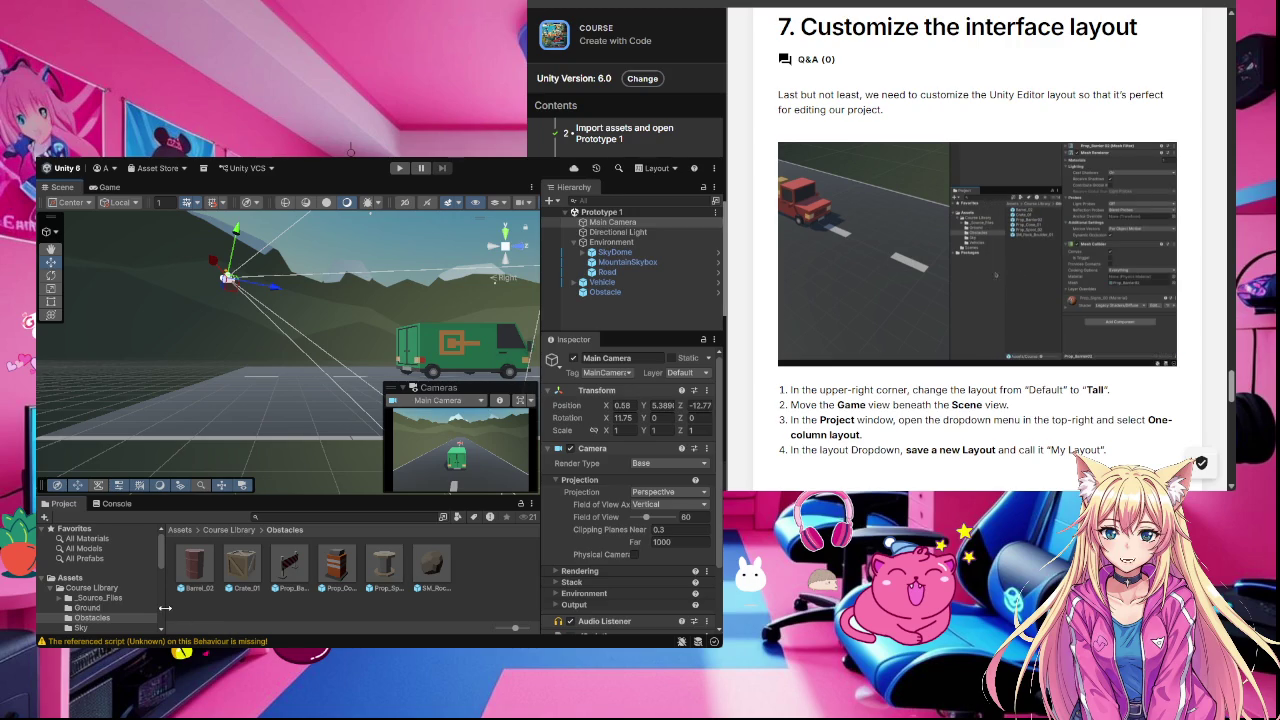
mouse_move(162, 608)
mouse_down()
mouse_move(108, 607)
mouse_move(149, 605)
mouse_up()
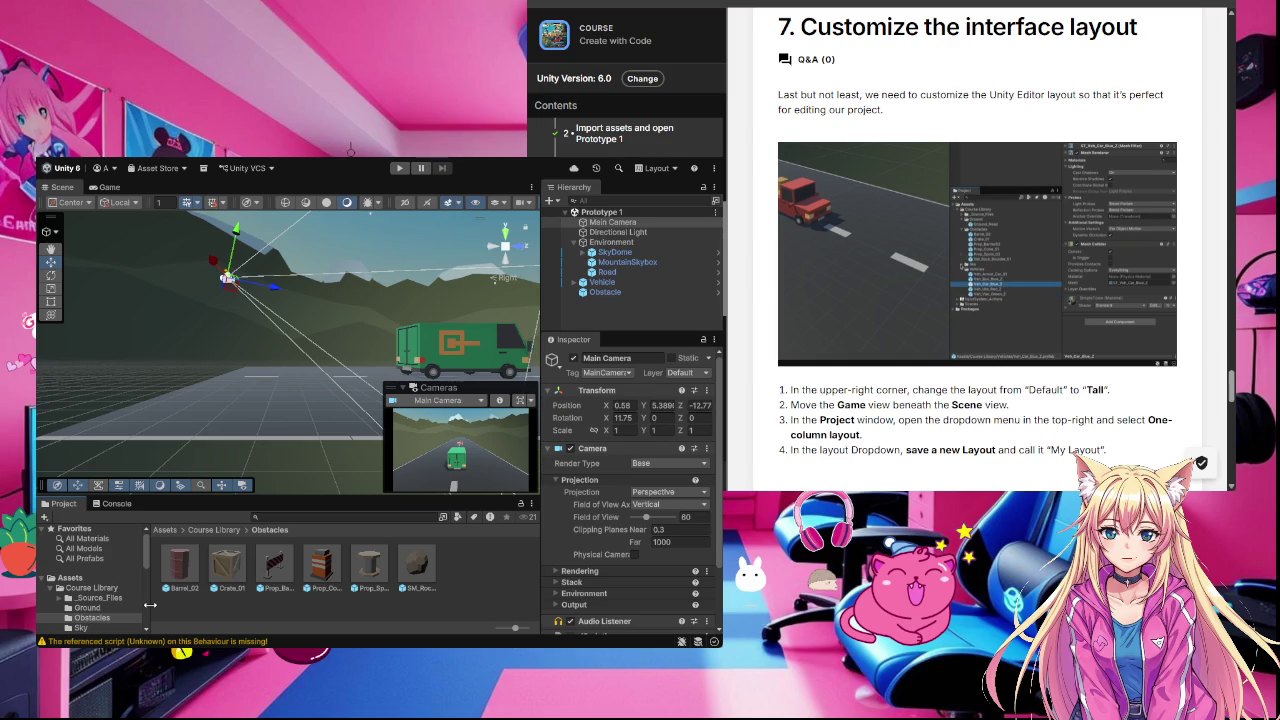
Step: Scroll through the Project folder tree and select the Obstacles folder
scroll(95, 591, down, 3)
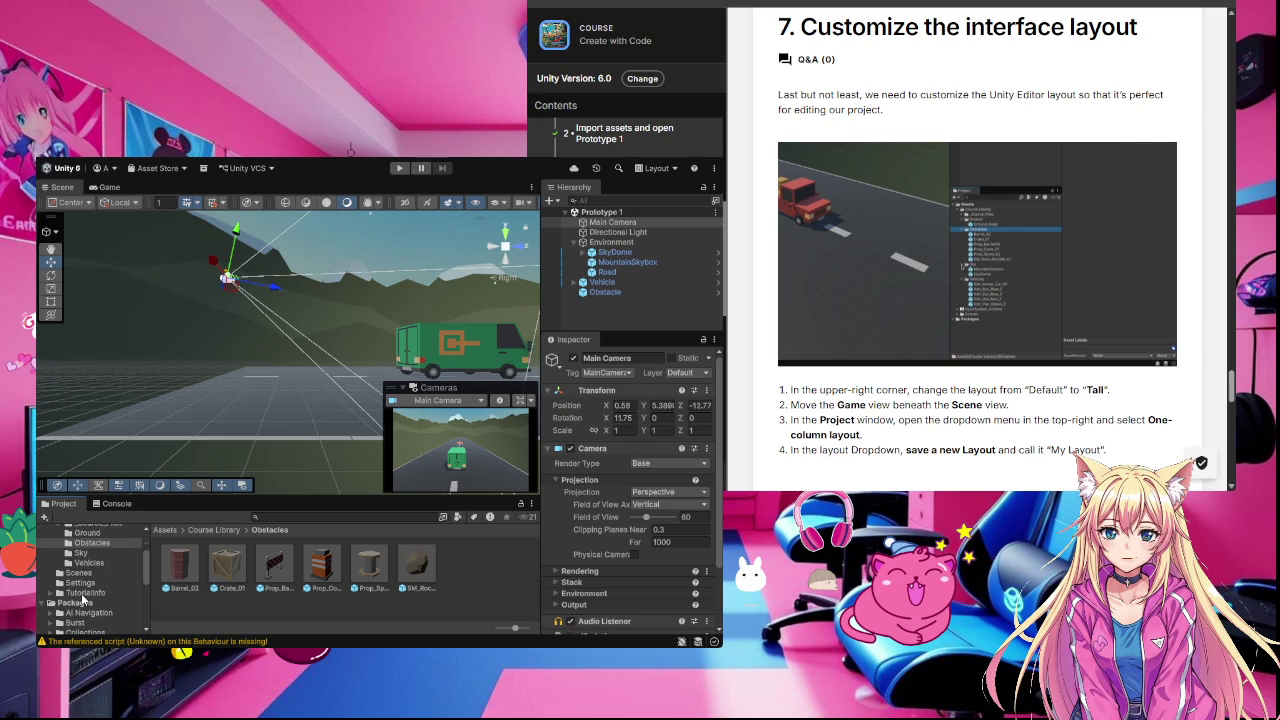
scroll(90, 590, up, 3)
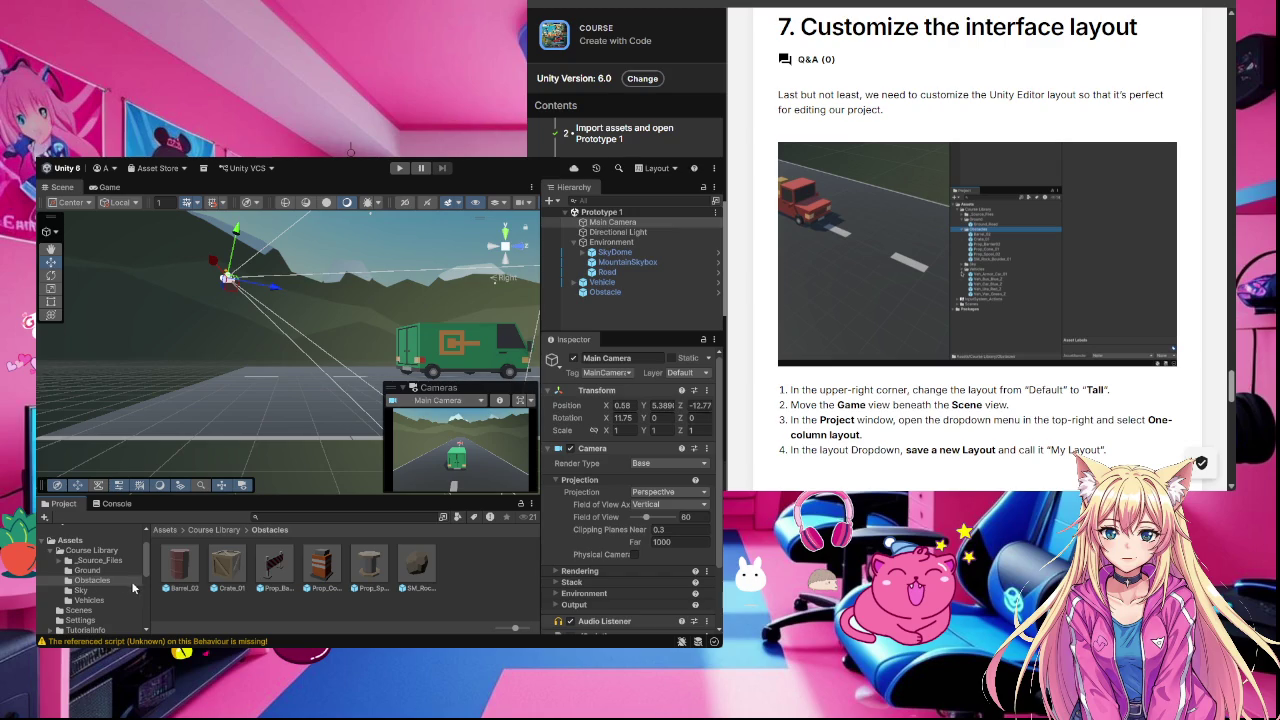
scroll(150, 594, down, 5)
scroll(148, 592, up, 5)
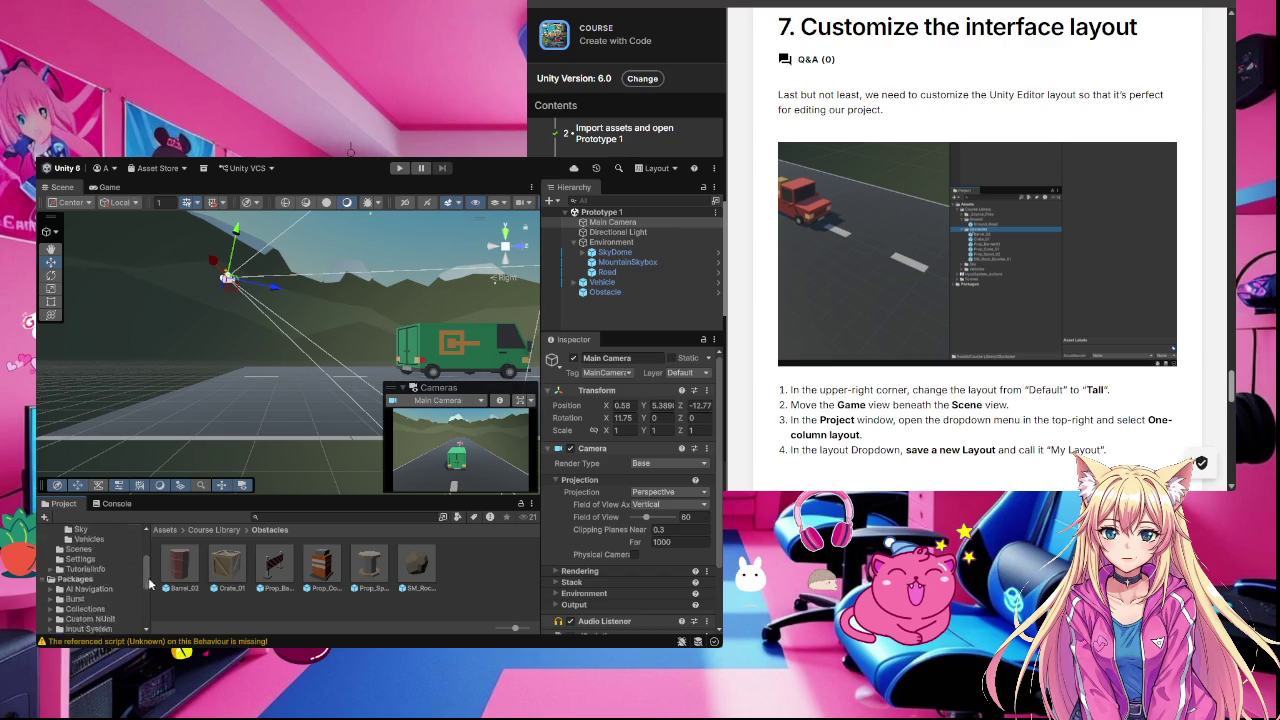
click(84, 587)
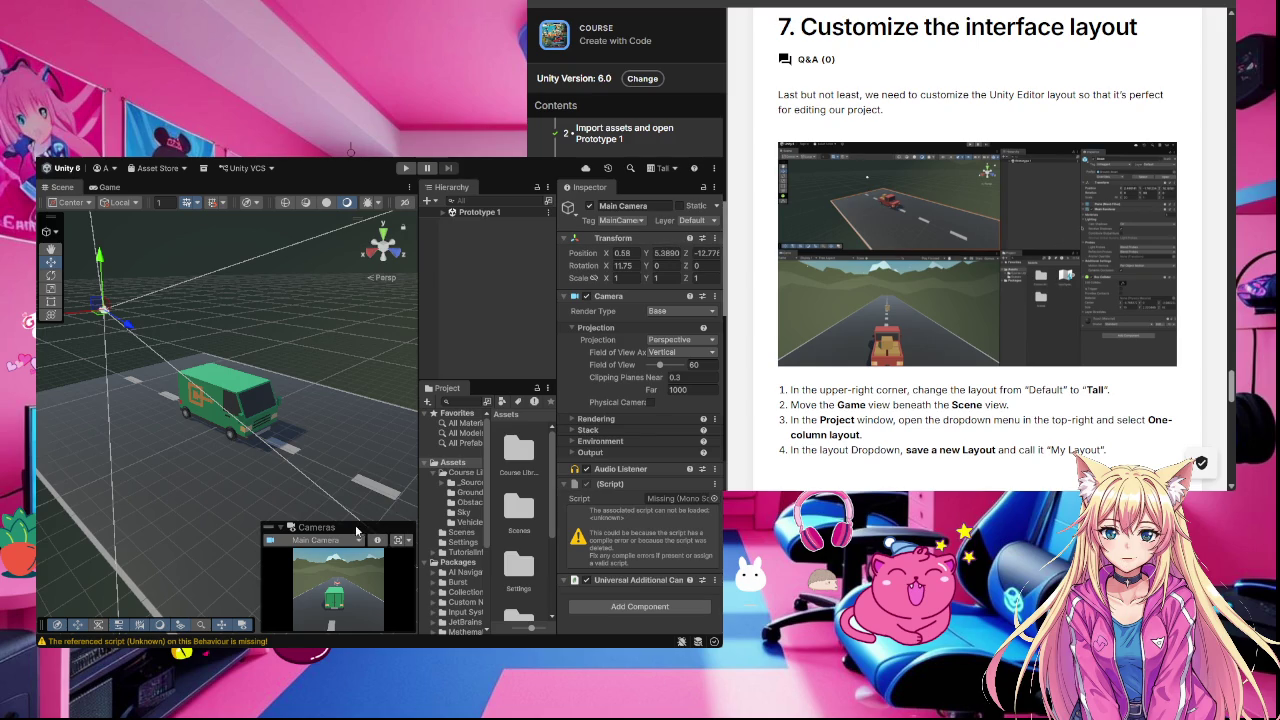
Step: Move the Cameras preview overlay to the Scene view's bottom-left corner and collapse it
mouse_move(356, 530)
mouse_down()
mouse_move(300, 610)
mouse_move(228, 632)
mouse_up()
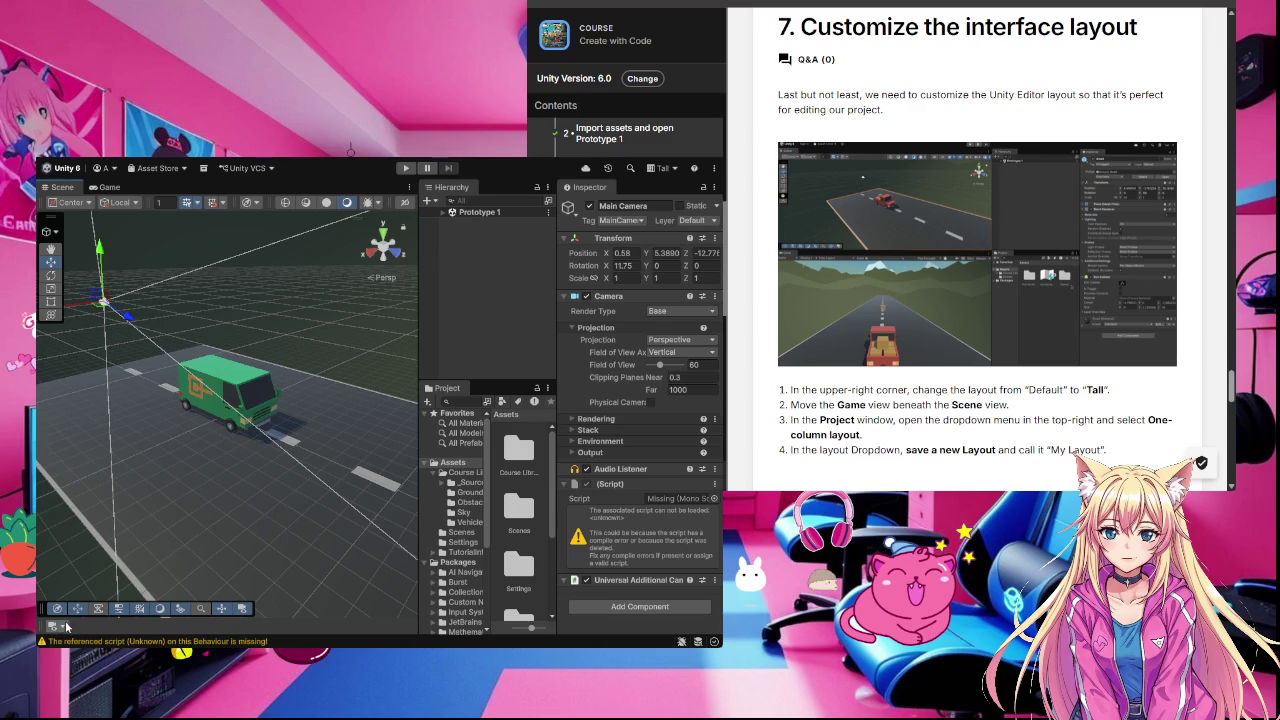
click(56, 626)
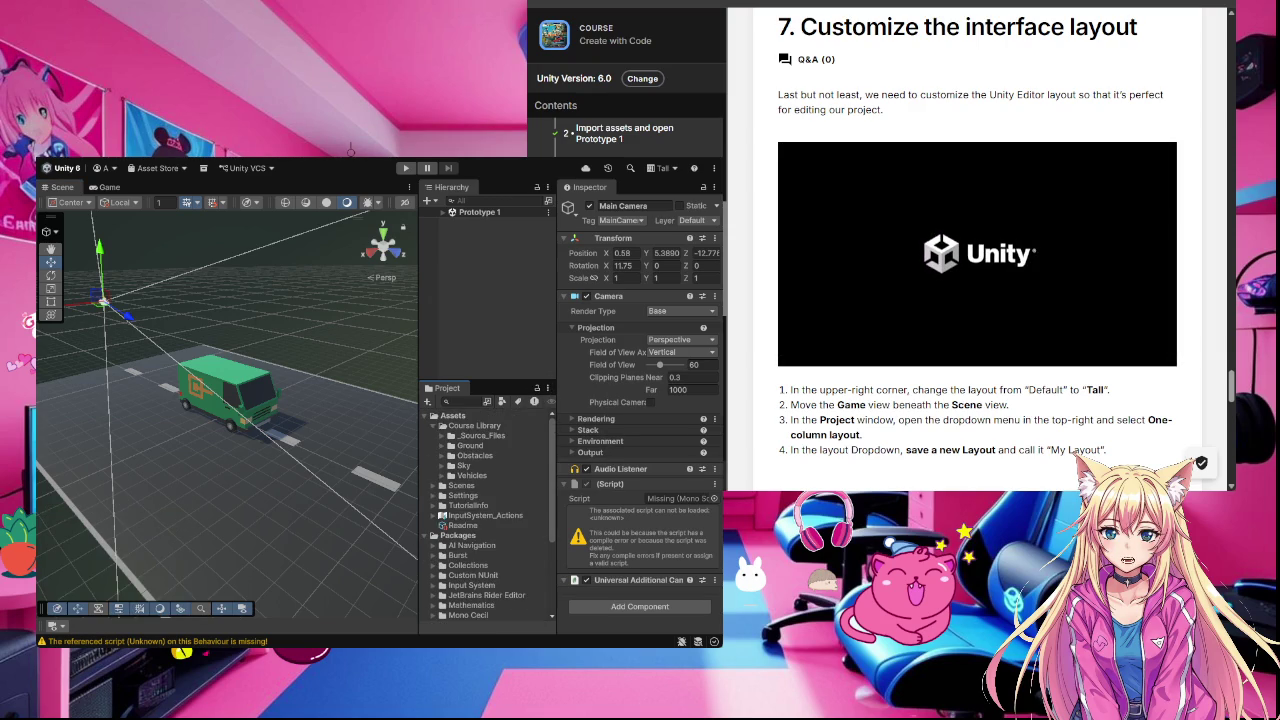
Step: Switch to My Layout, then back to Tall, and set the Project window to One Column Layout
click(675, 172)
click(664, 246)
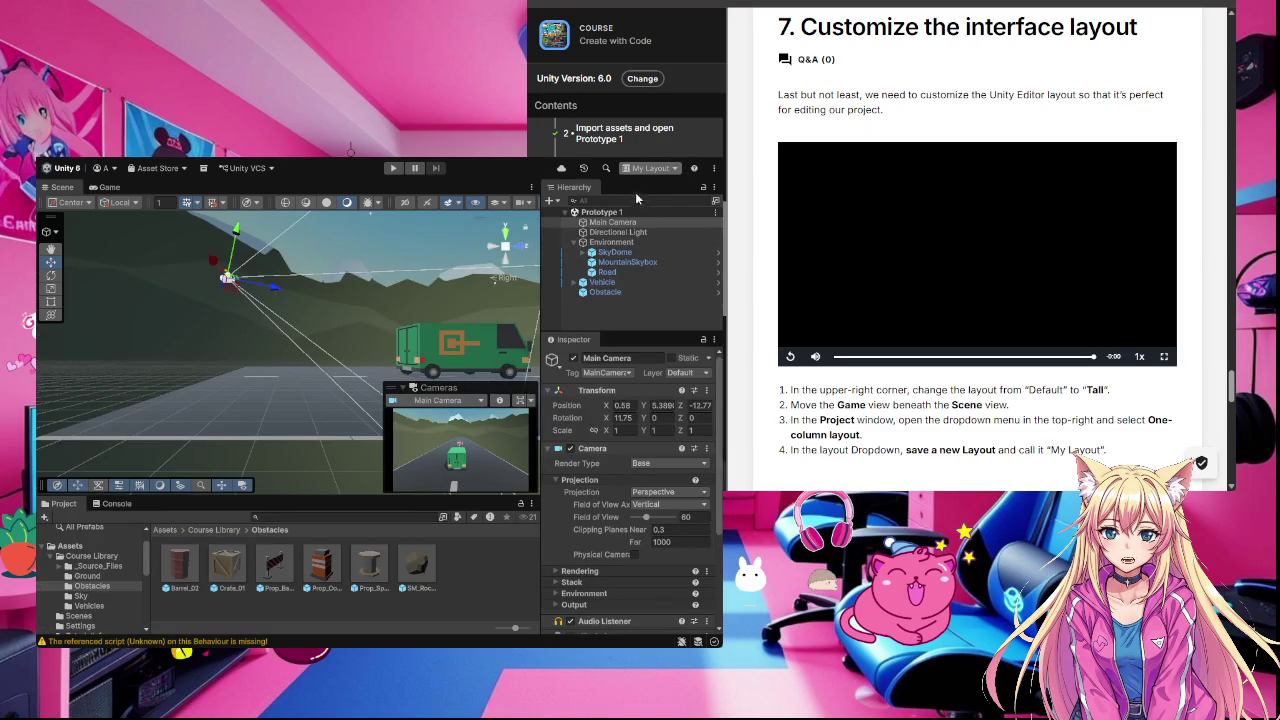
click(645, 257)
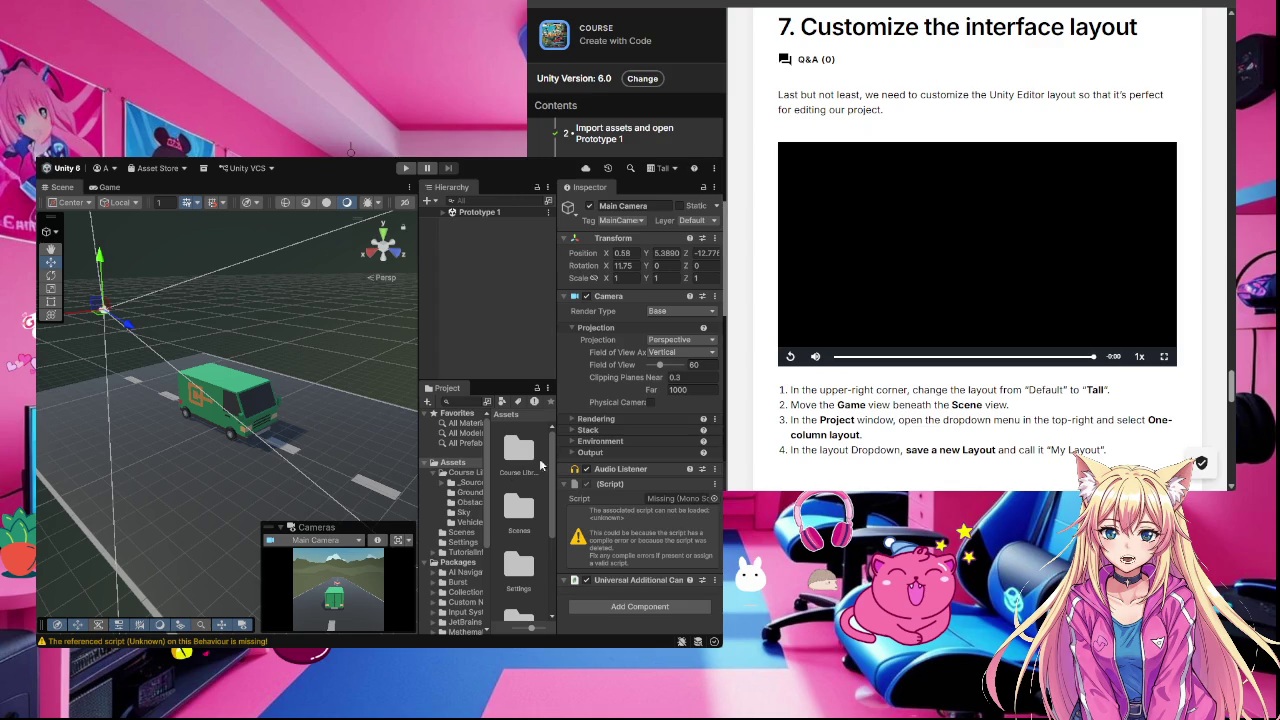
click(546, 389)
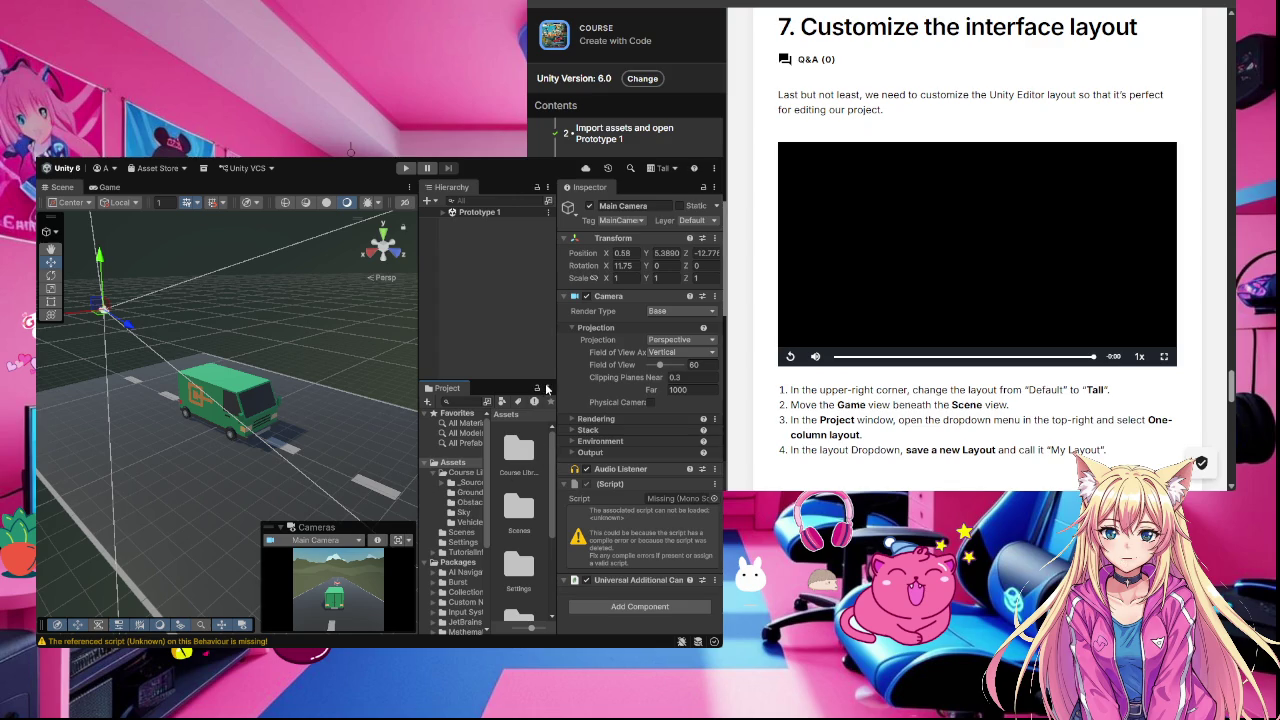
click(601, 408)
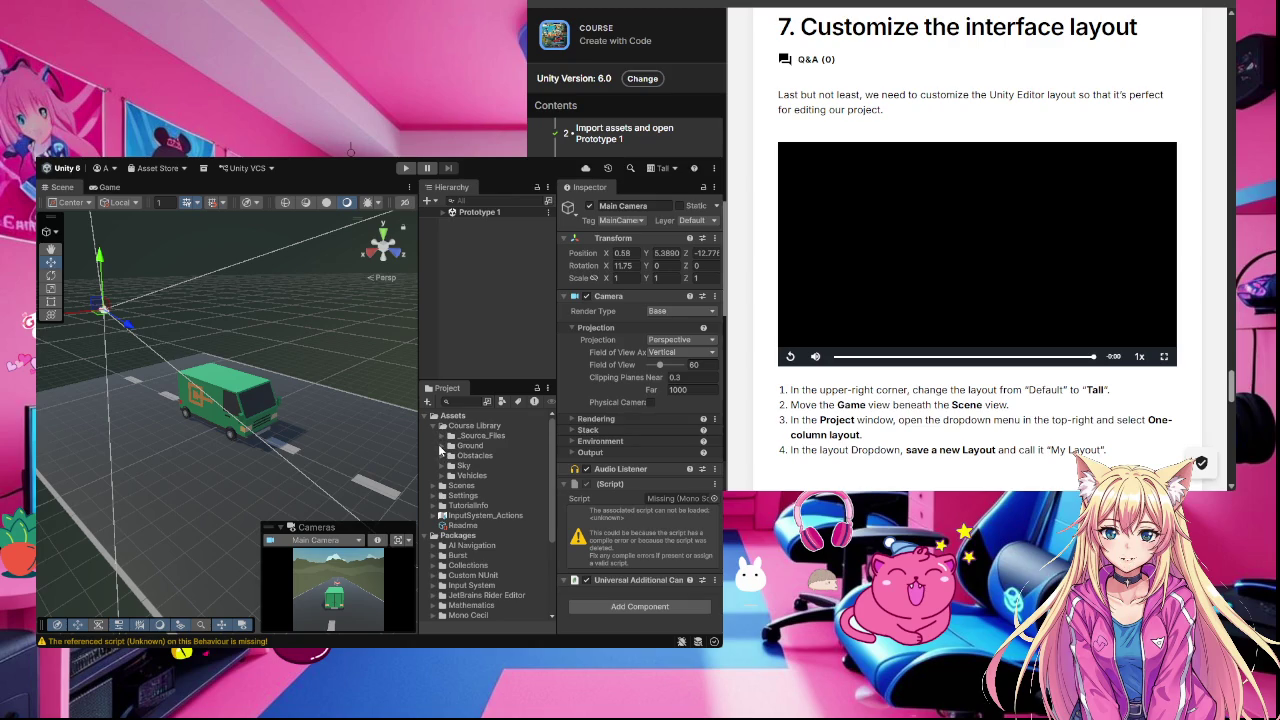
Step: Expand the Ground folder and select the Ground_Road prefab, then the Settings folder
click(444, 446)
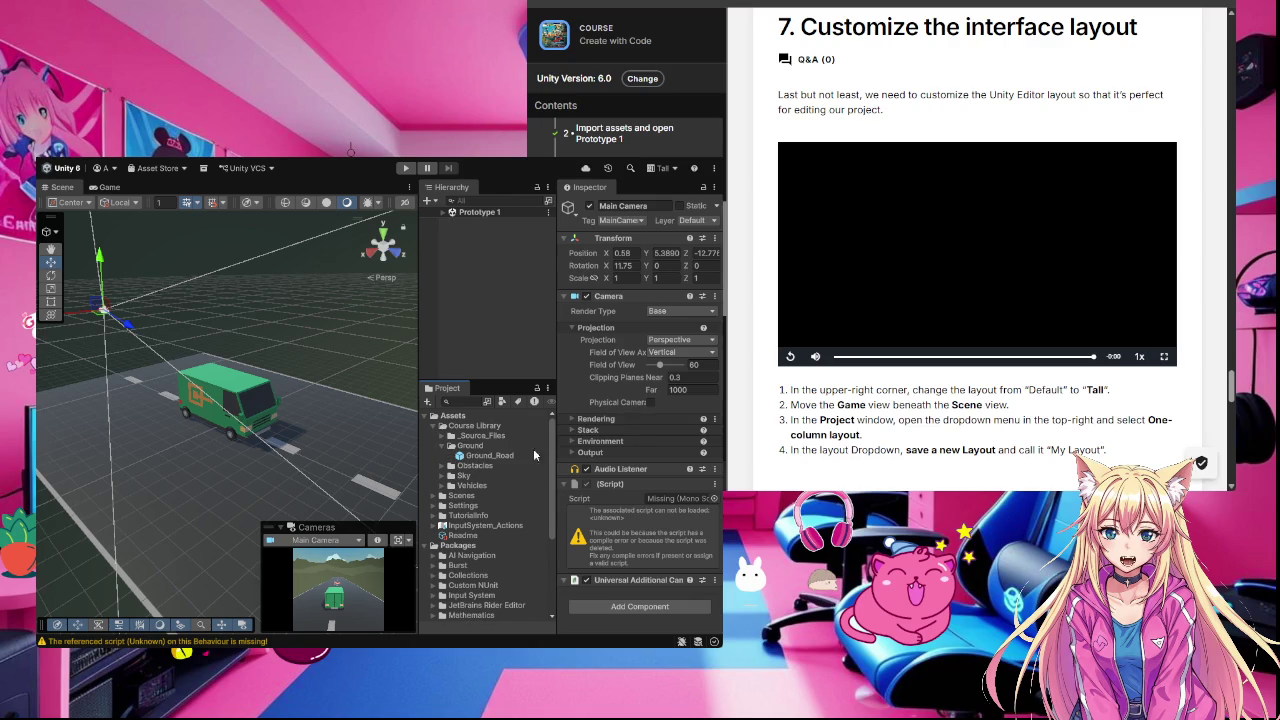
click(462, 456)
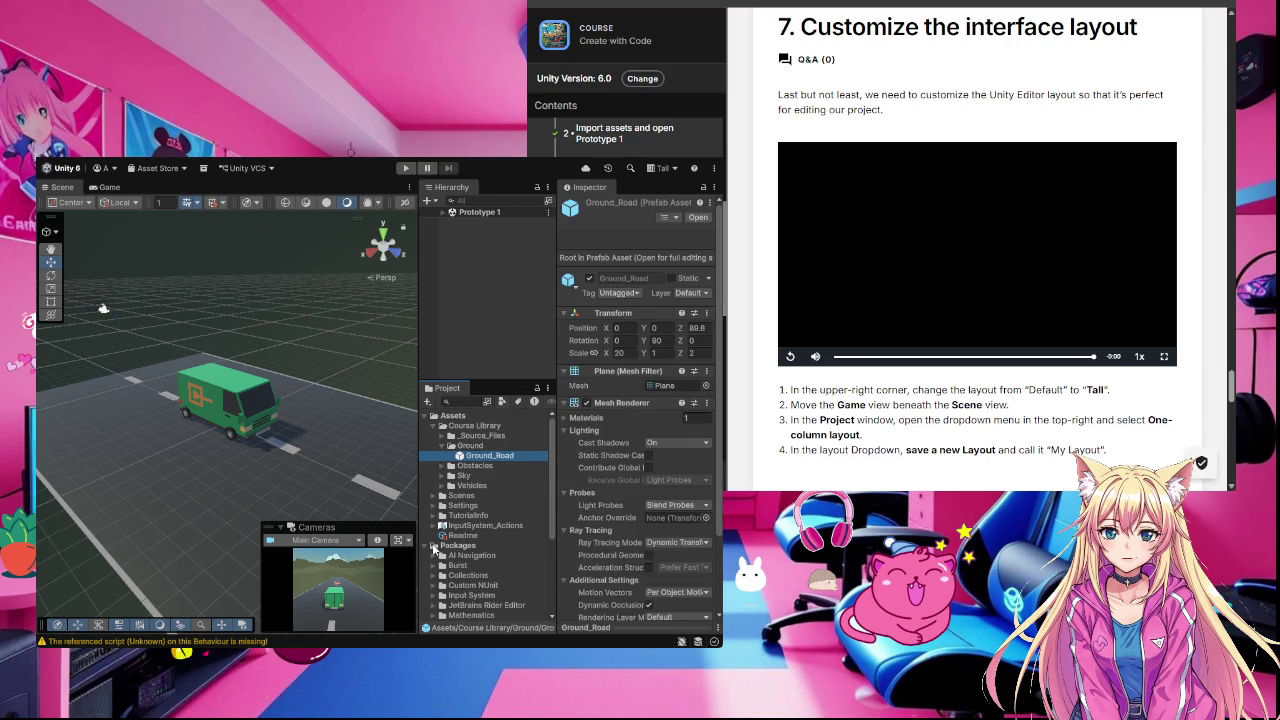
click(514, 505)
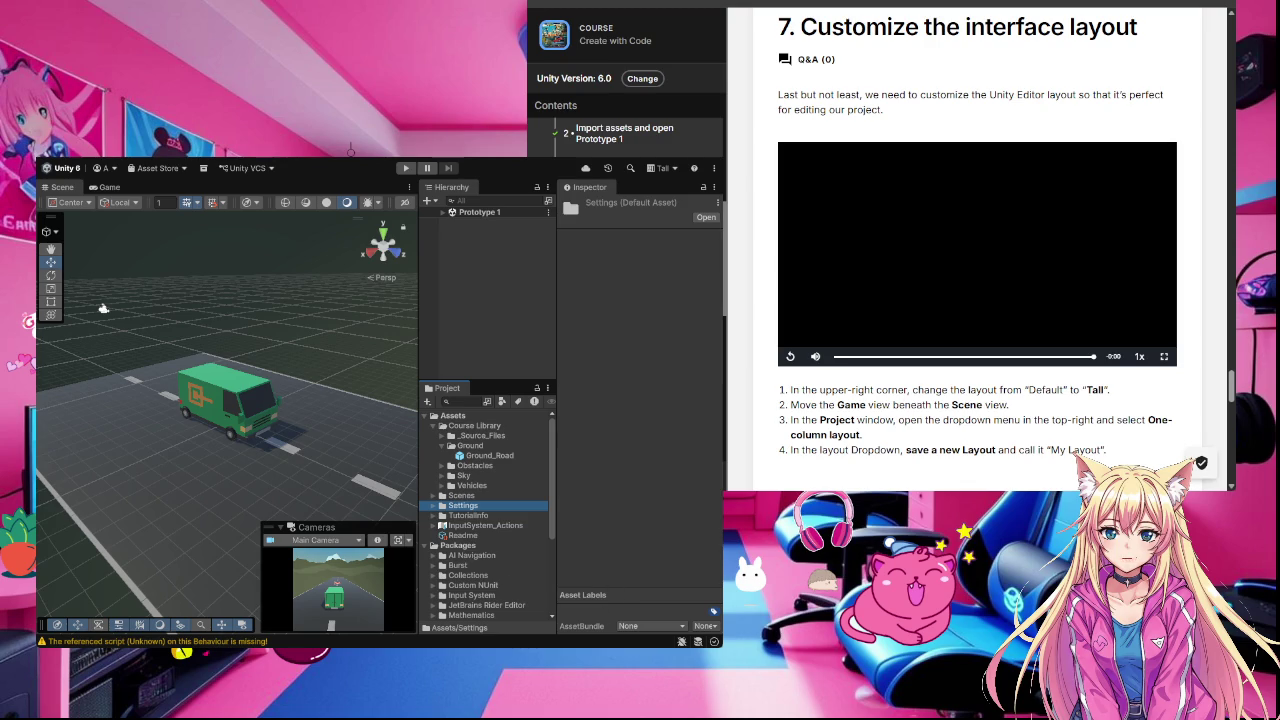
Step: Apply My Layout and select the Obstacle object in the Hierarchy
click(675, 168)
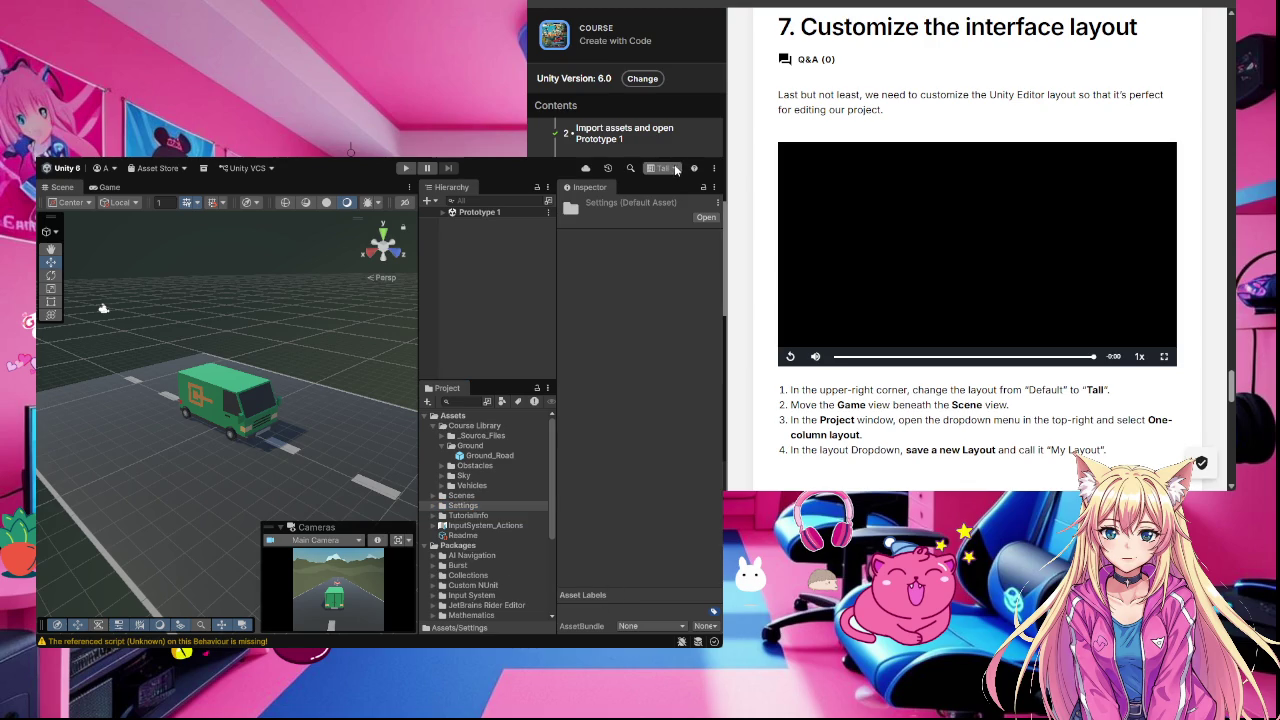
click(656, 242)
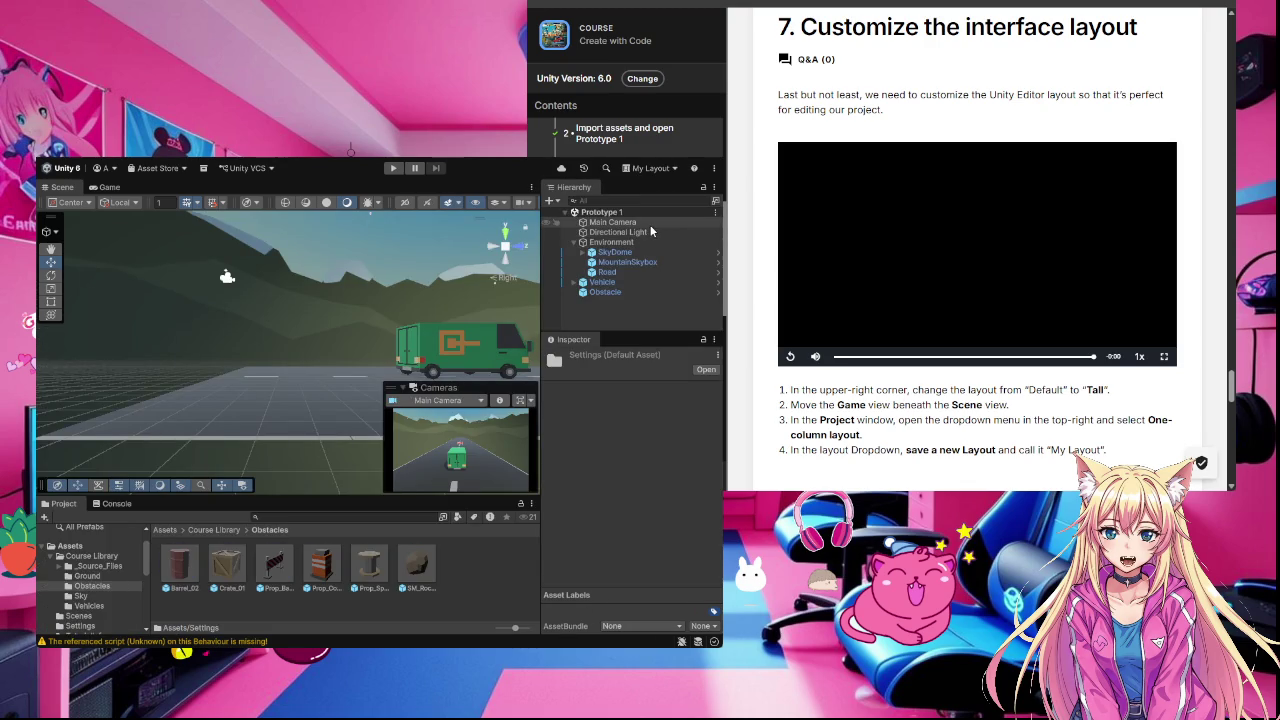
click(605, 292)
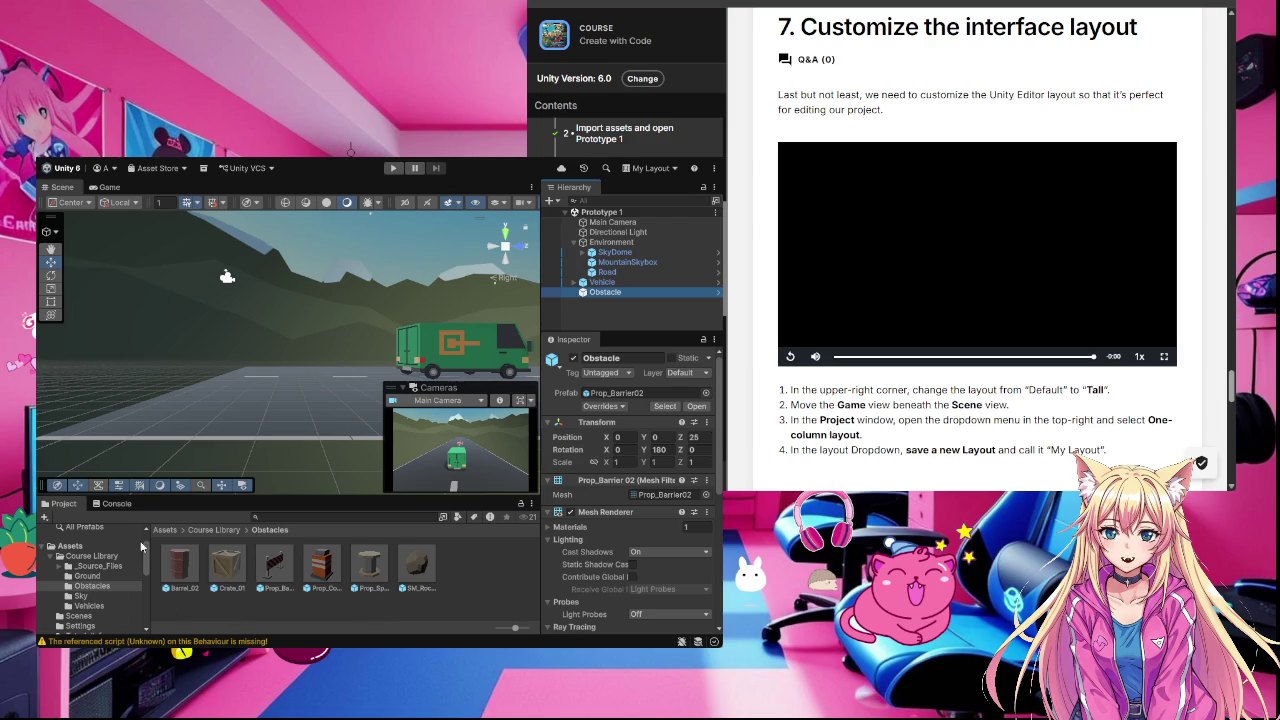
Step: Select Course Library to list its subfolders, then collapse it in the Project tree
click(92, 556)
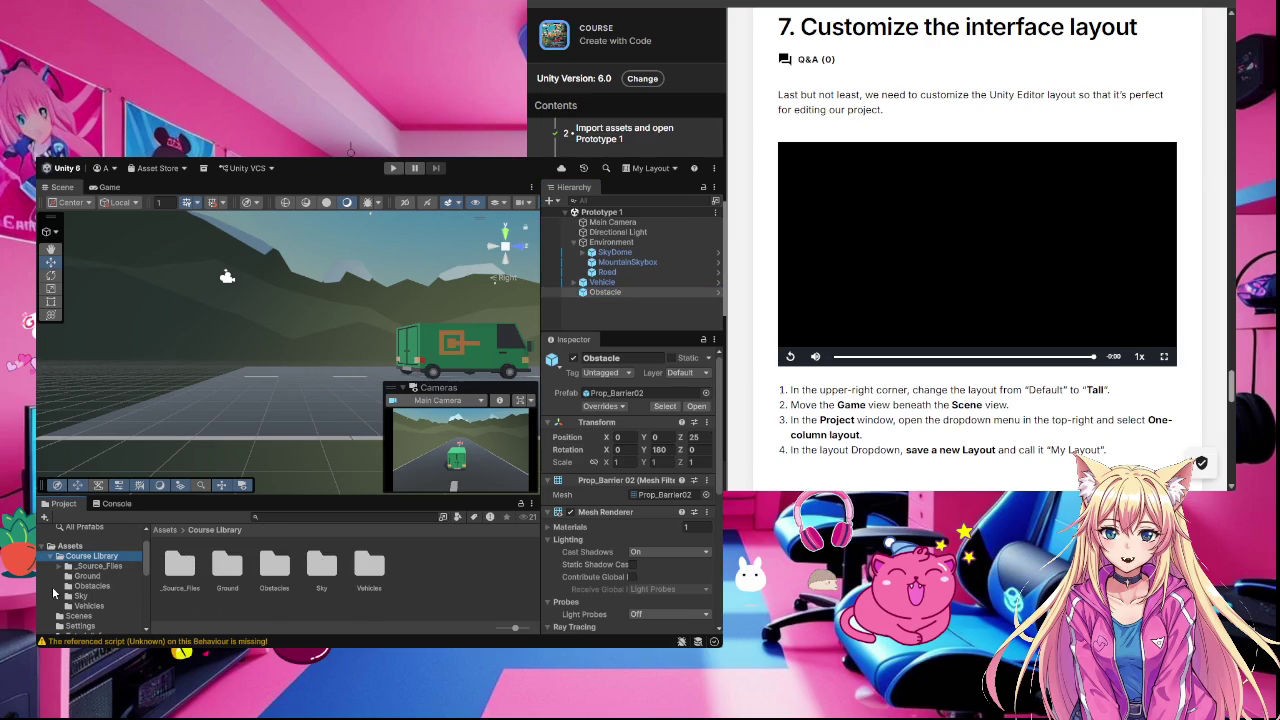
click(50, 556)
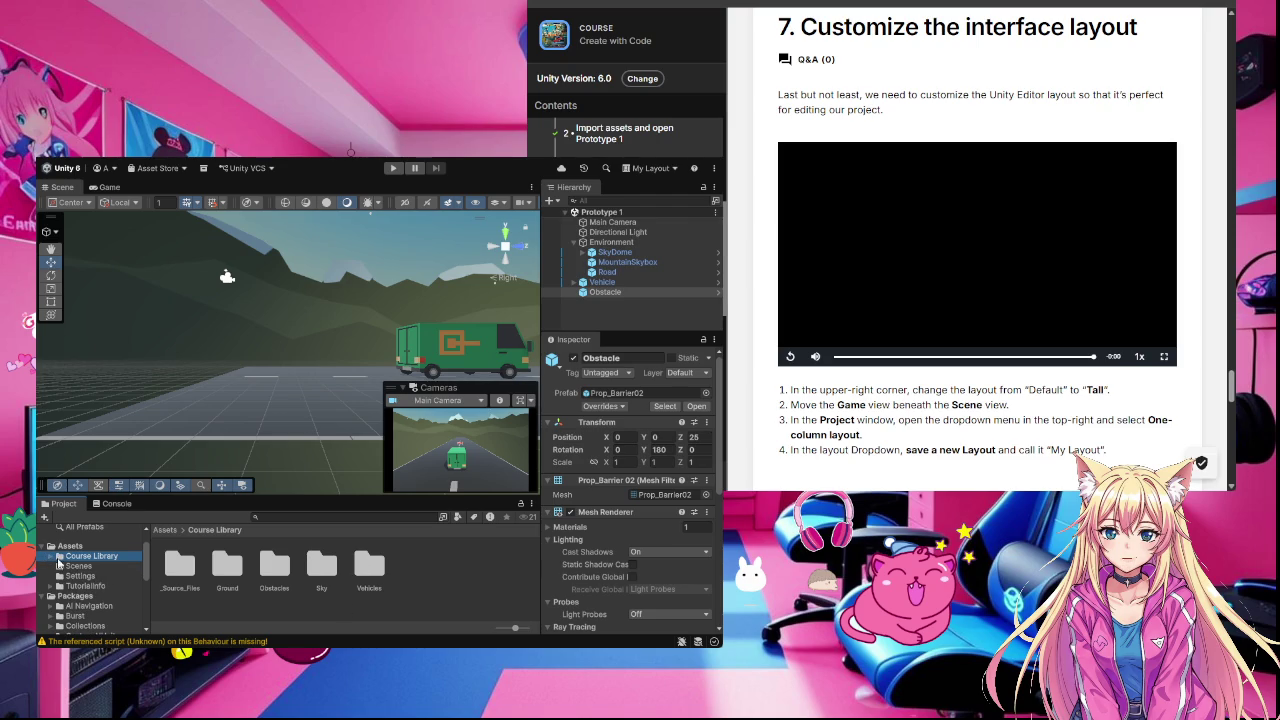
scroll(107, 587, up, 2)
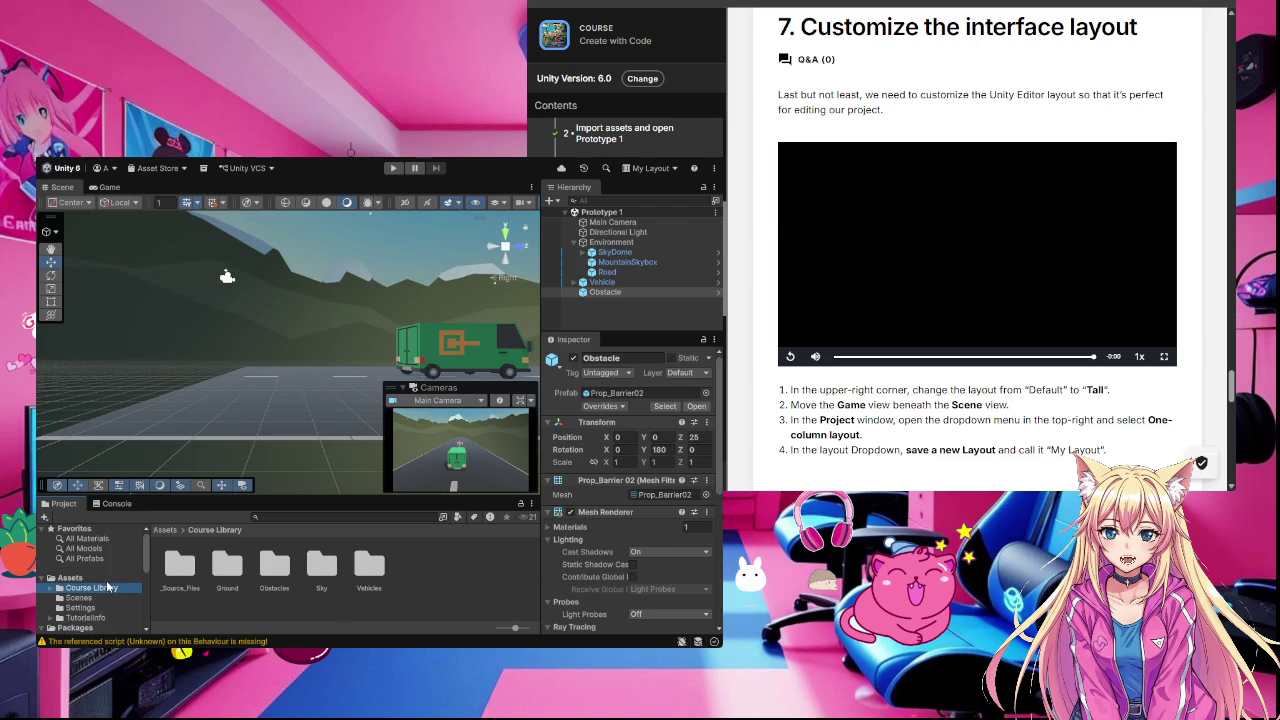
scroll(977, 300, down, 3)
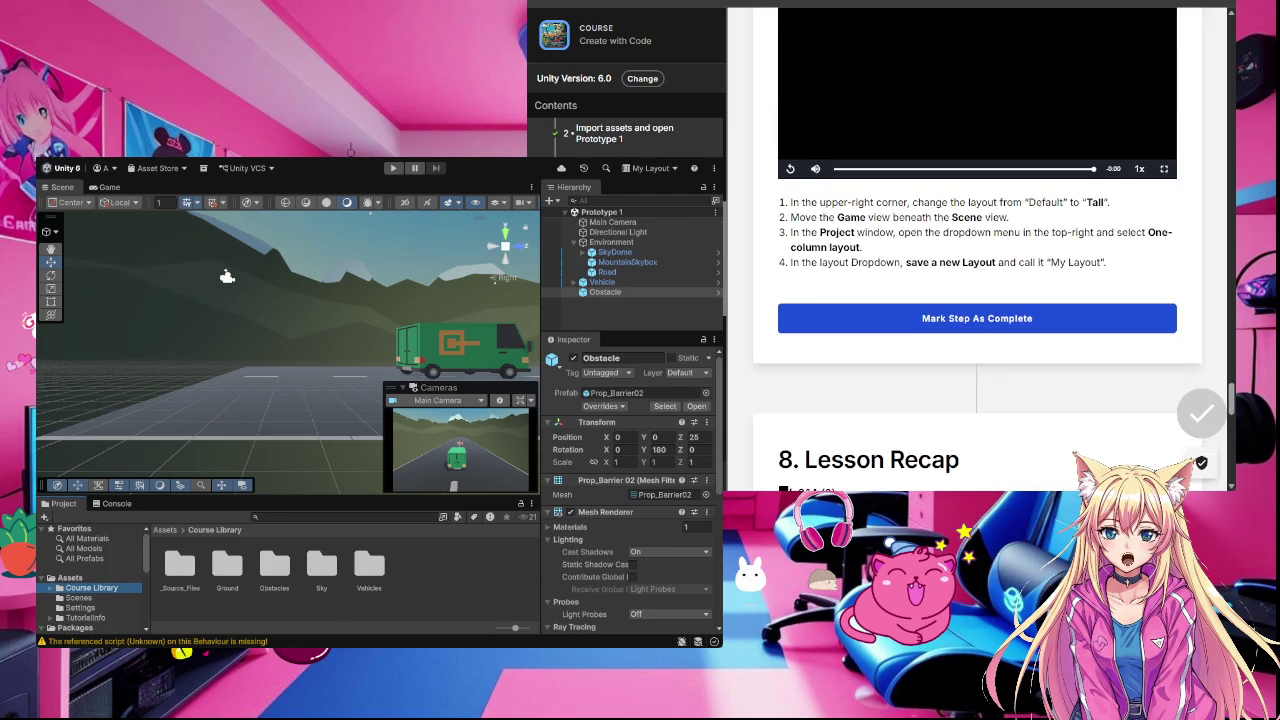
Step: Mark step 7 complete and orbit the Scene view around the road
click(1105, 318)
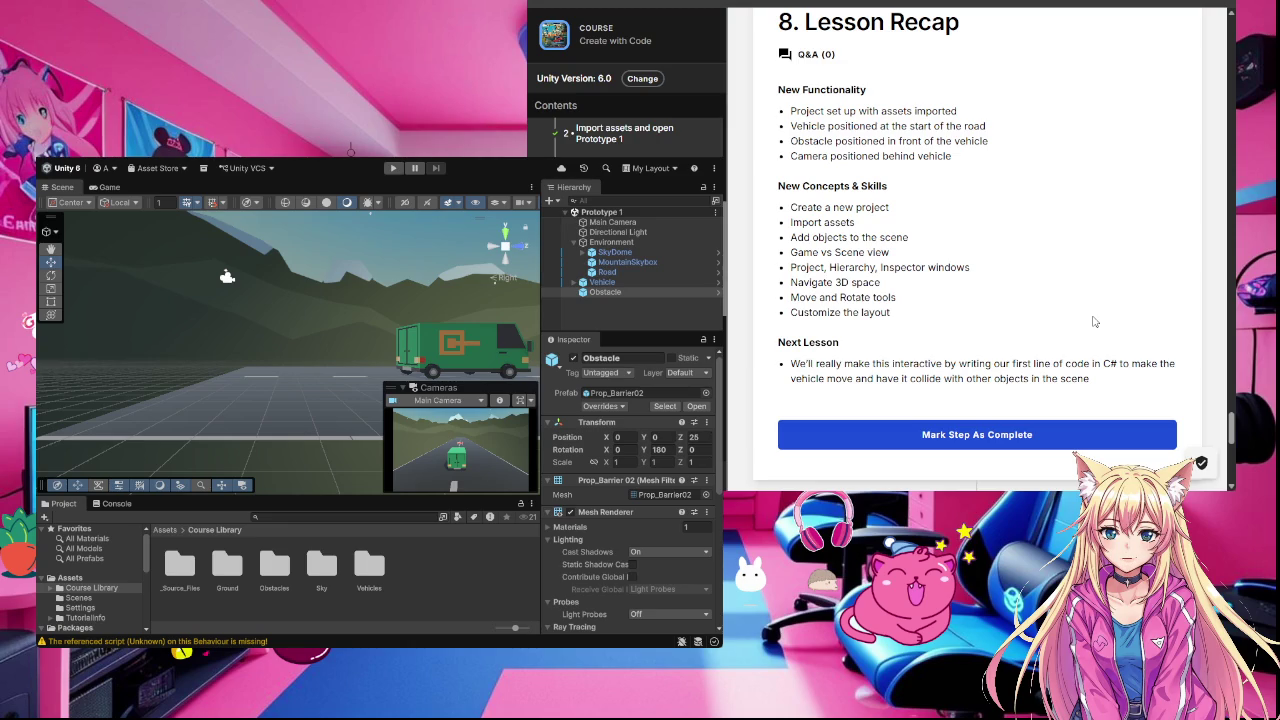
drag(227, 277, 318, 380)
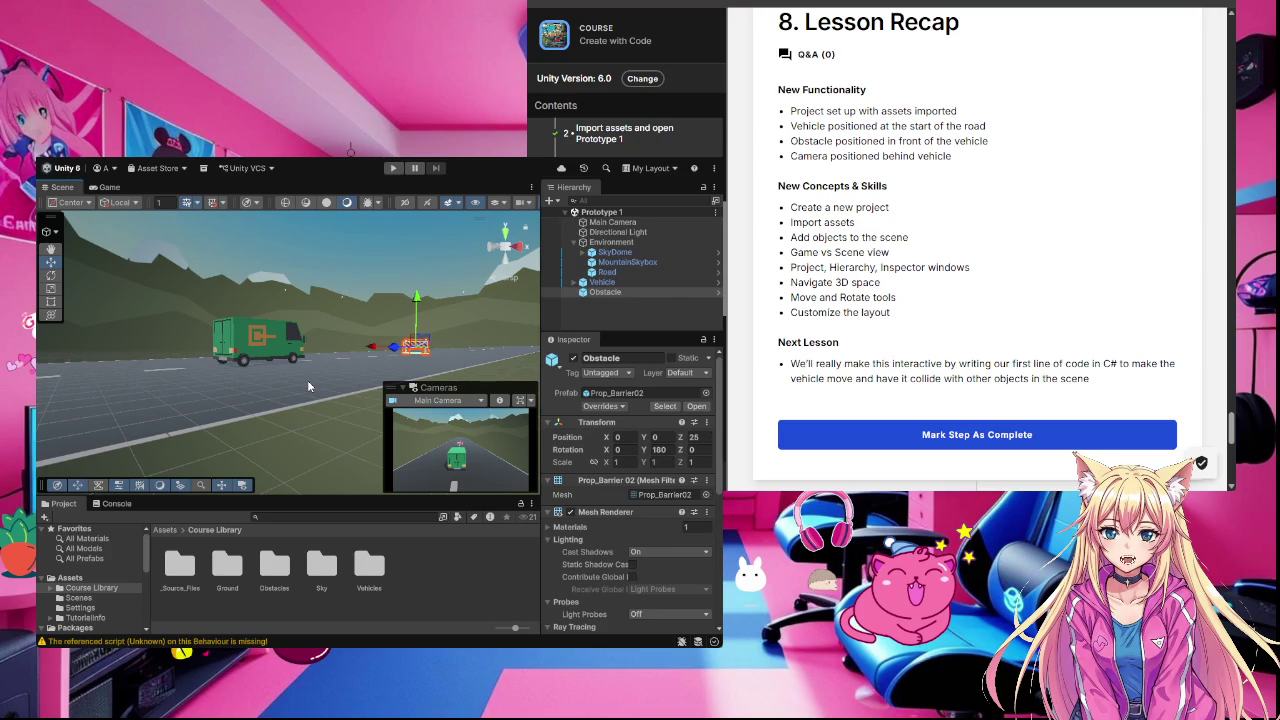
drag(307, 380, 203, 297)
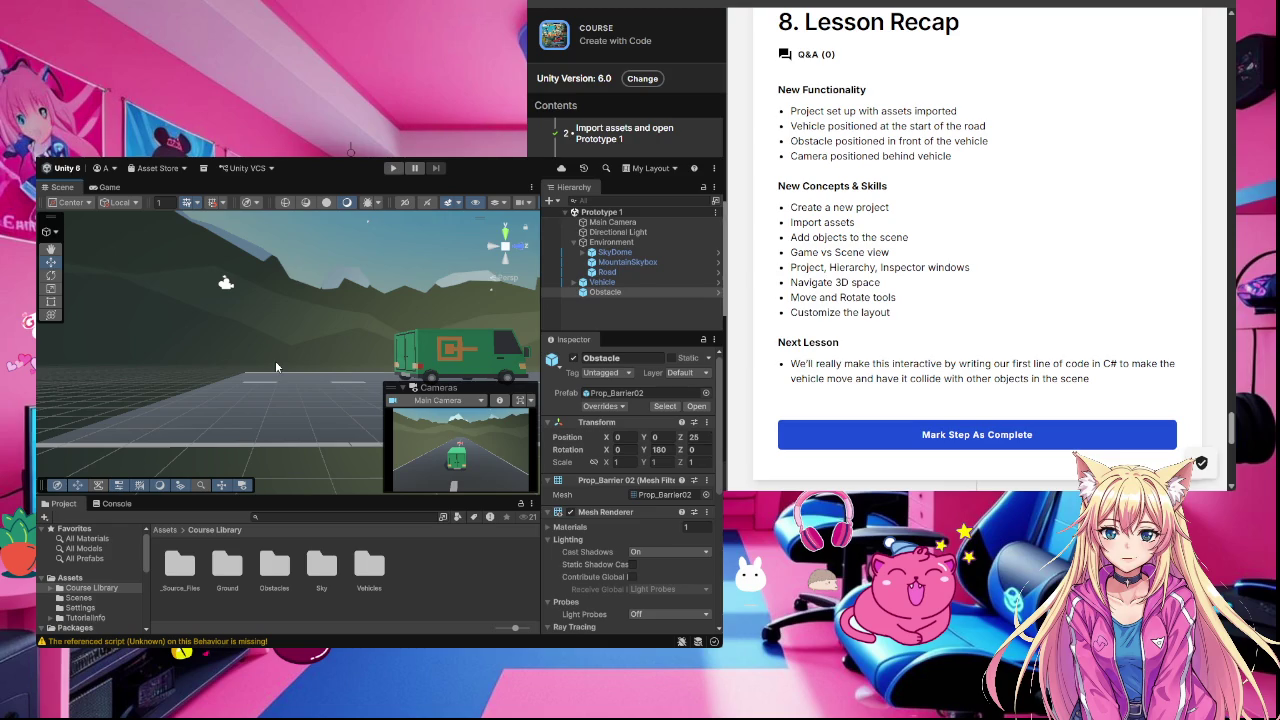
Step: Complete the Lesson Recap and rate the tutorial five stars as Well structured and paced
click(1093, 434)
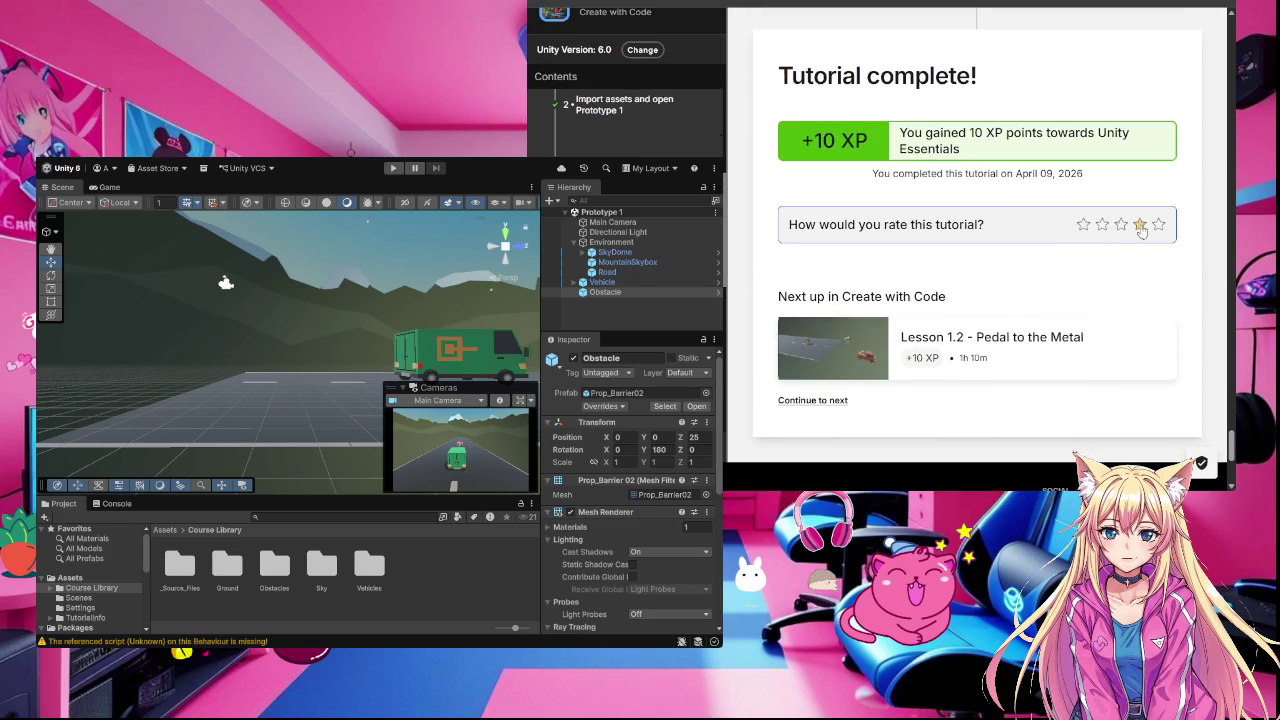
click(1156, 224)
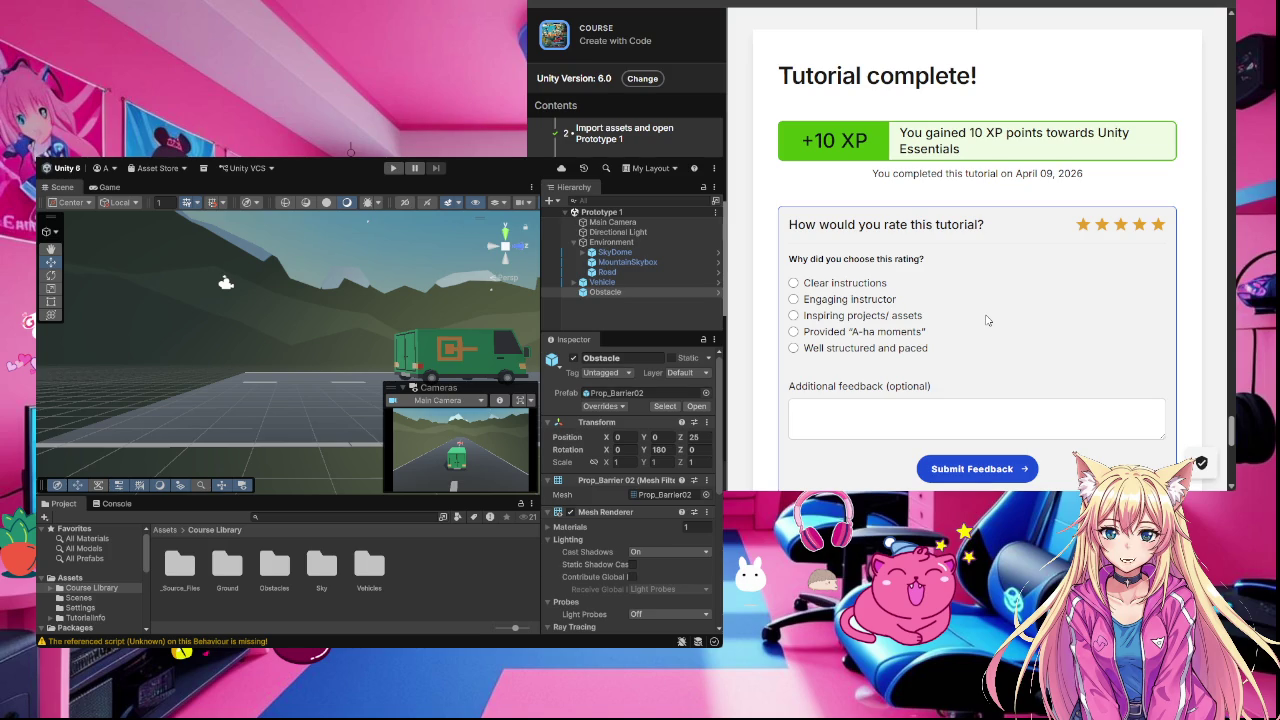
click(797, 331)
click(795, 349)
Step: Submit the feedback 'all of the above' and open Lesson 1.2 - Pedal to the Metal
click(982, 427)
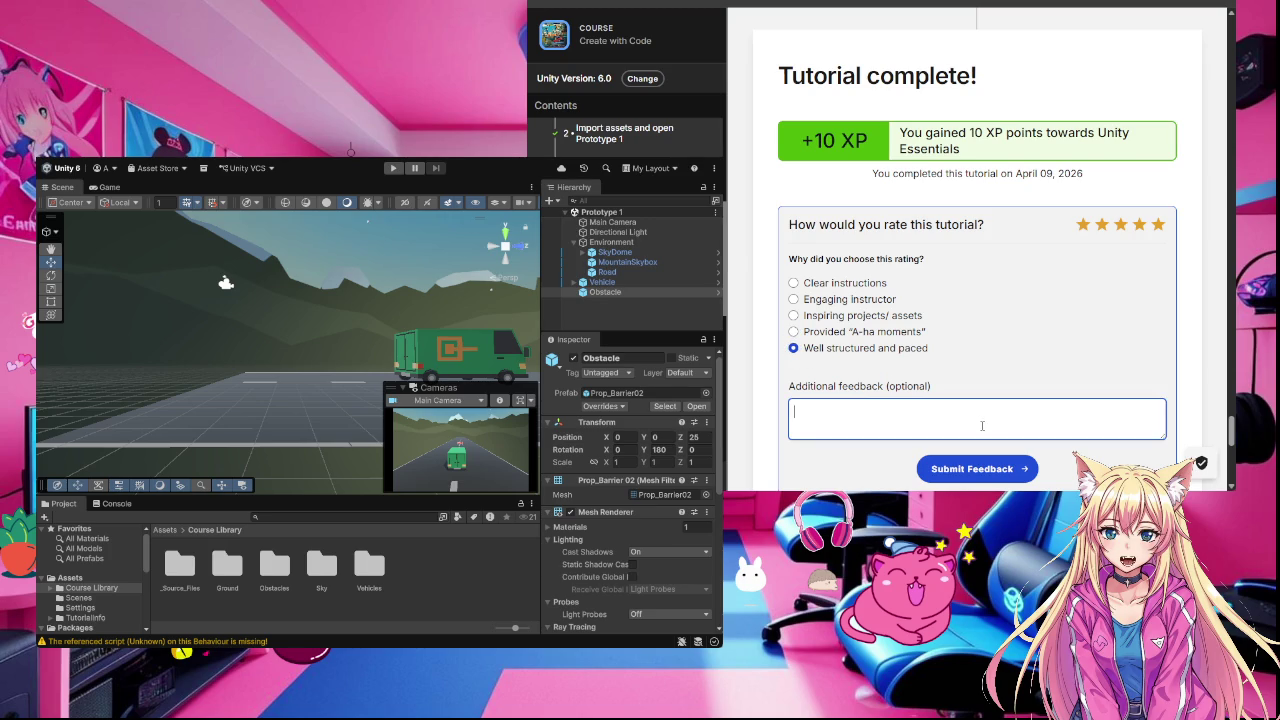
text(all of th)
text(e a)
text(bove)
click(1012, 462)
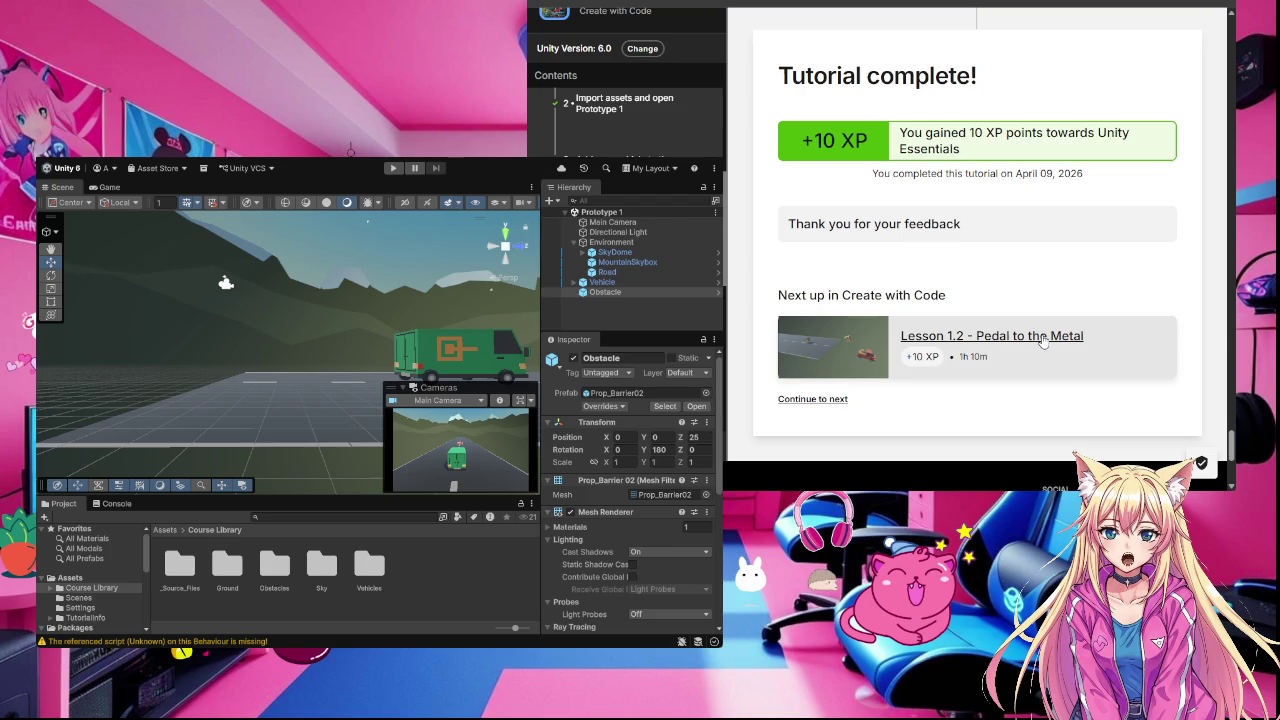
click(1042, 338)
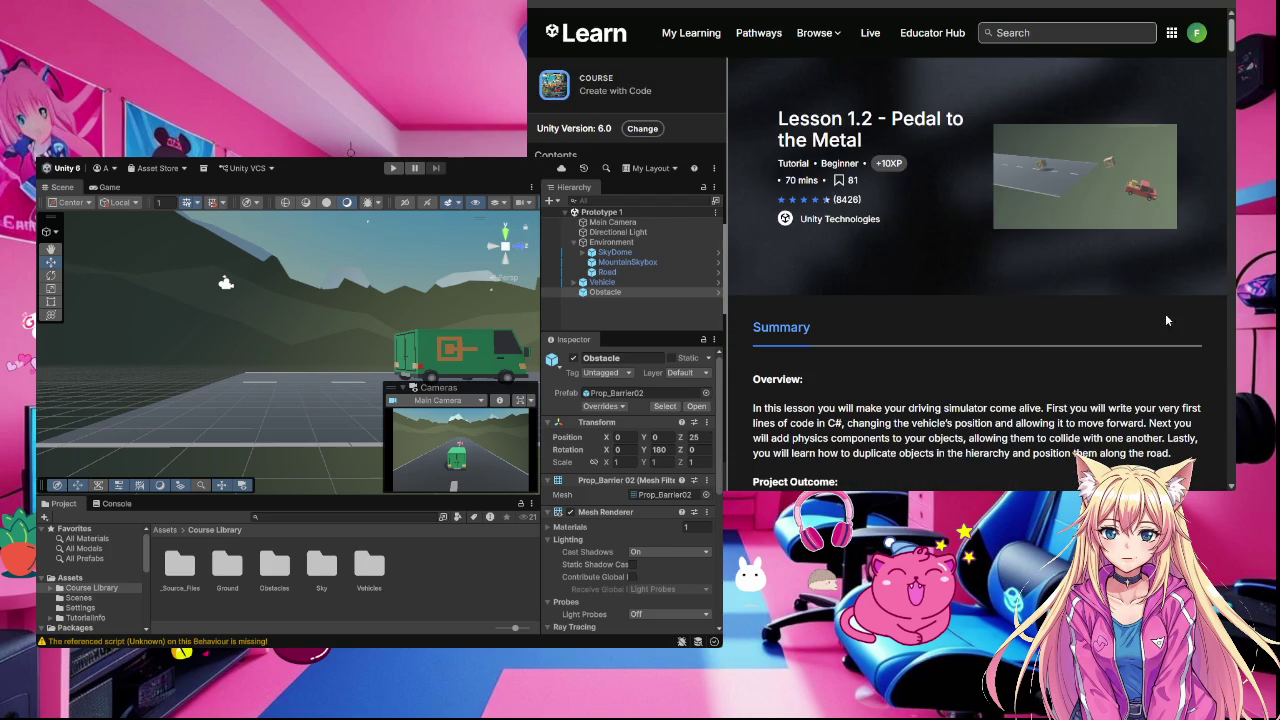
Step: Widen the browser slightly and scroll Lesson 1.2's page down to its Summary section
drag(1232, 335, 1238, 338)
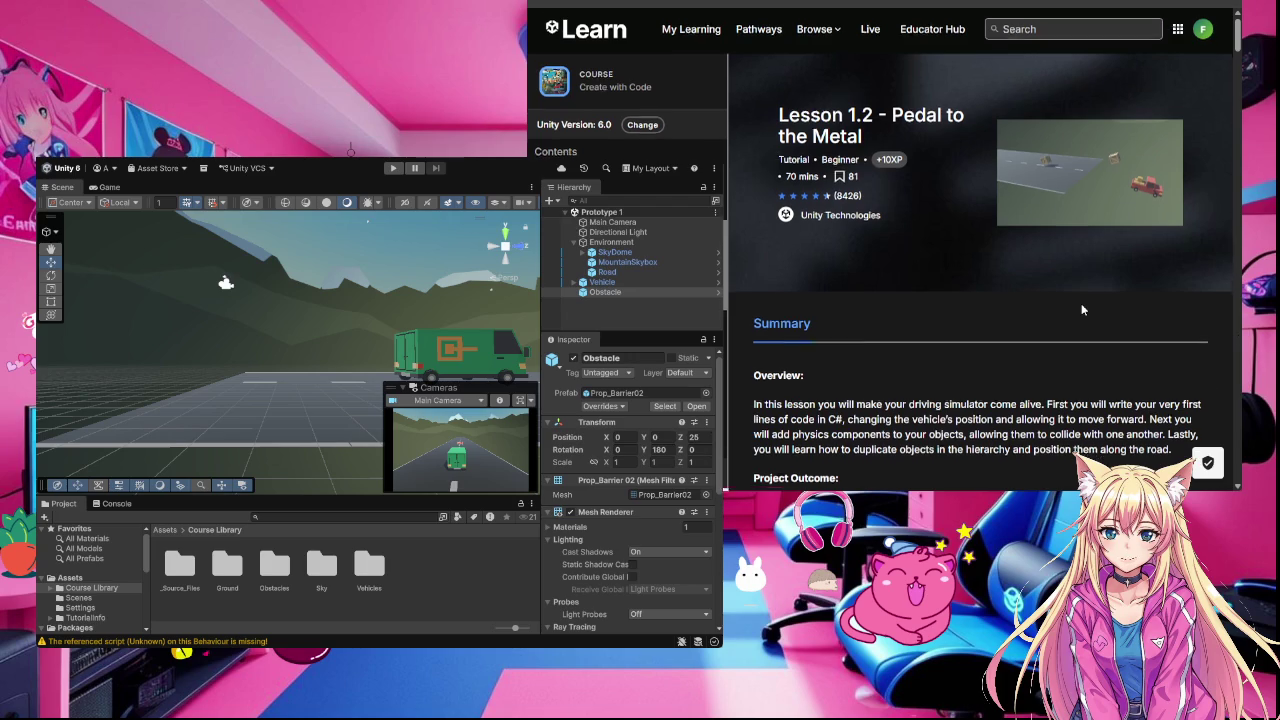
scroll(1081, 309, down, 1)
scroll(1081, 309, up, 1)
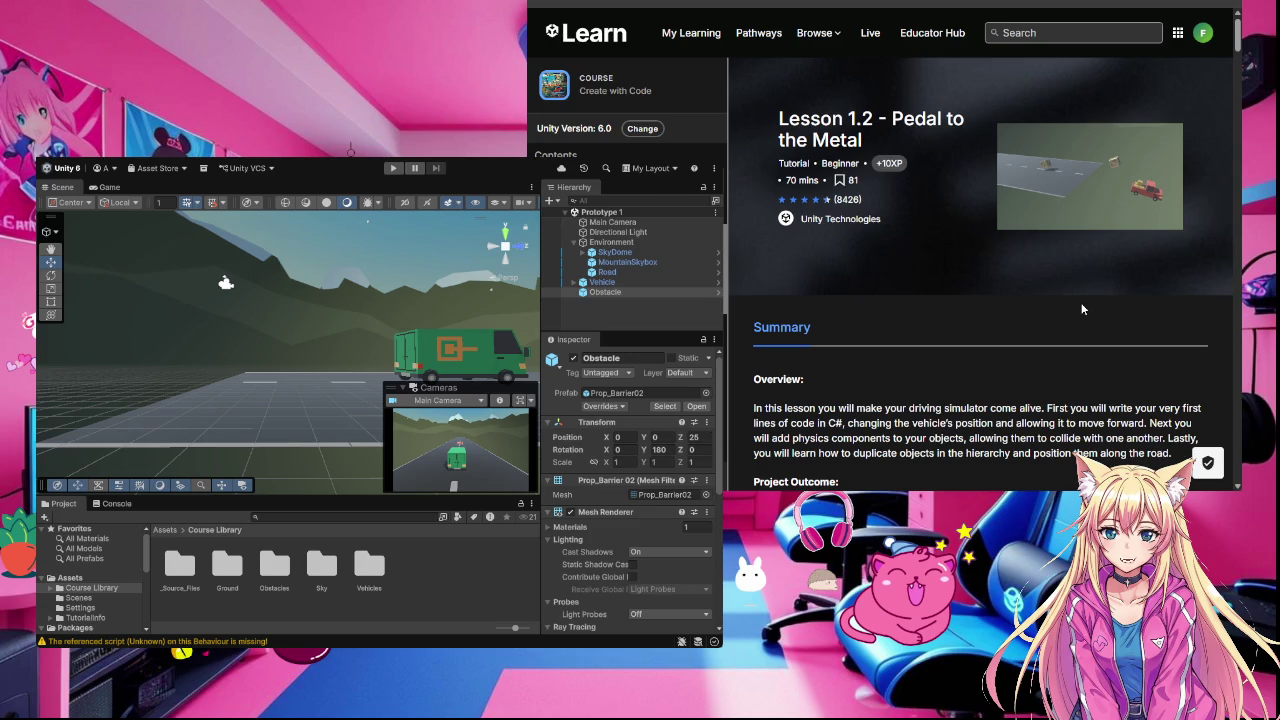
scroll(1075, 303, down, 1)
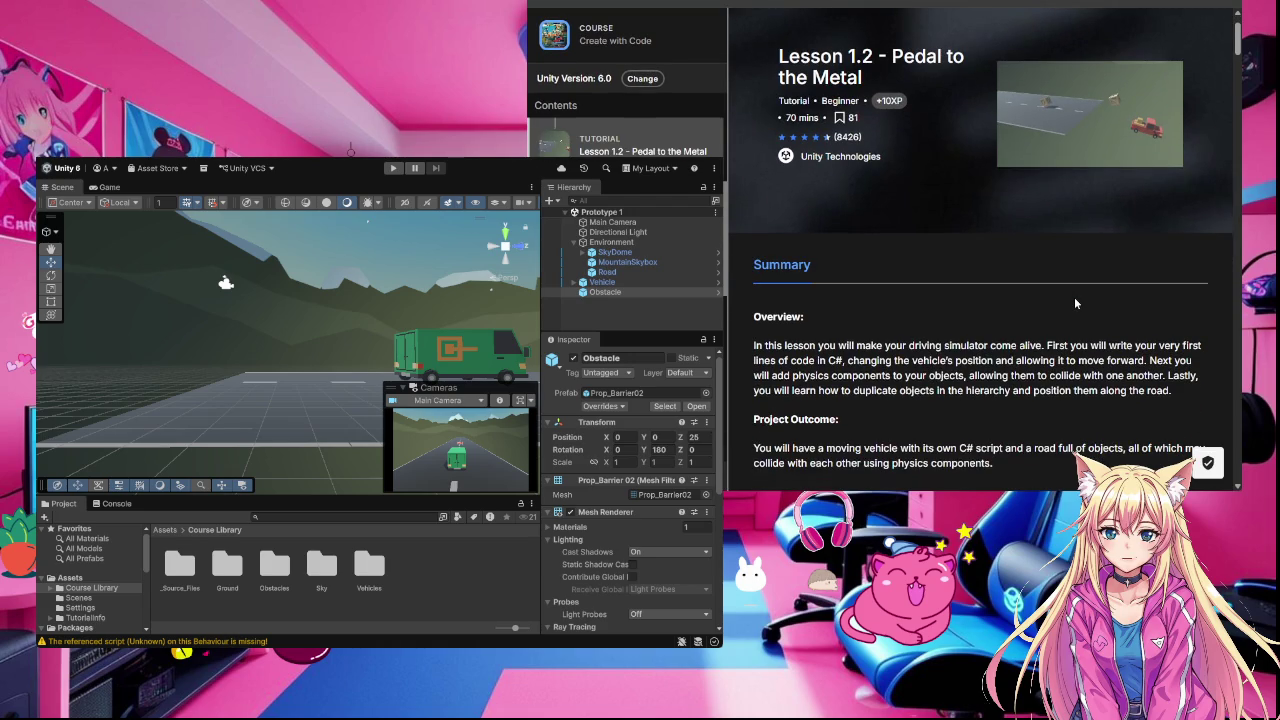
scroll(1075, 303, down, 2)
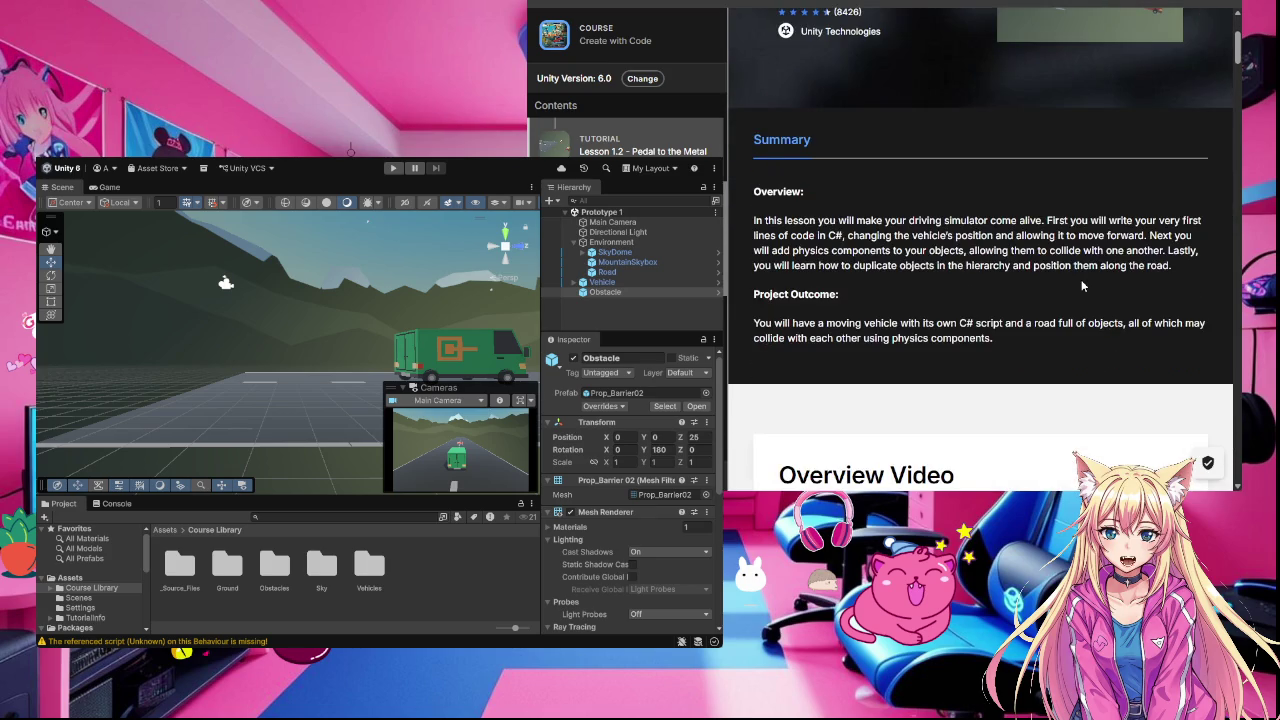